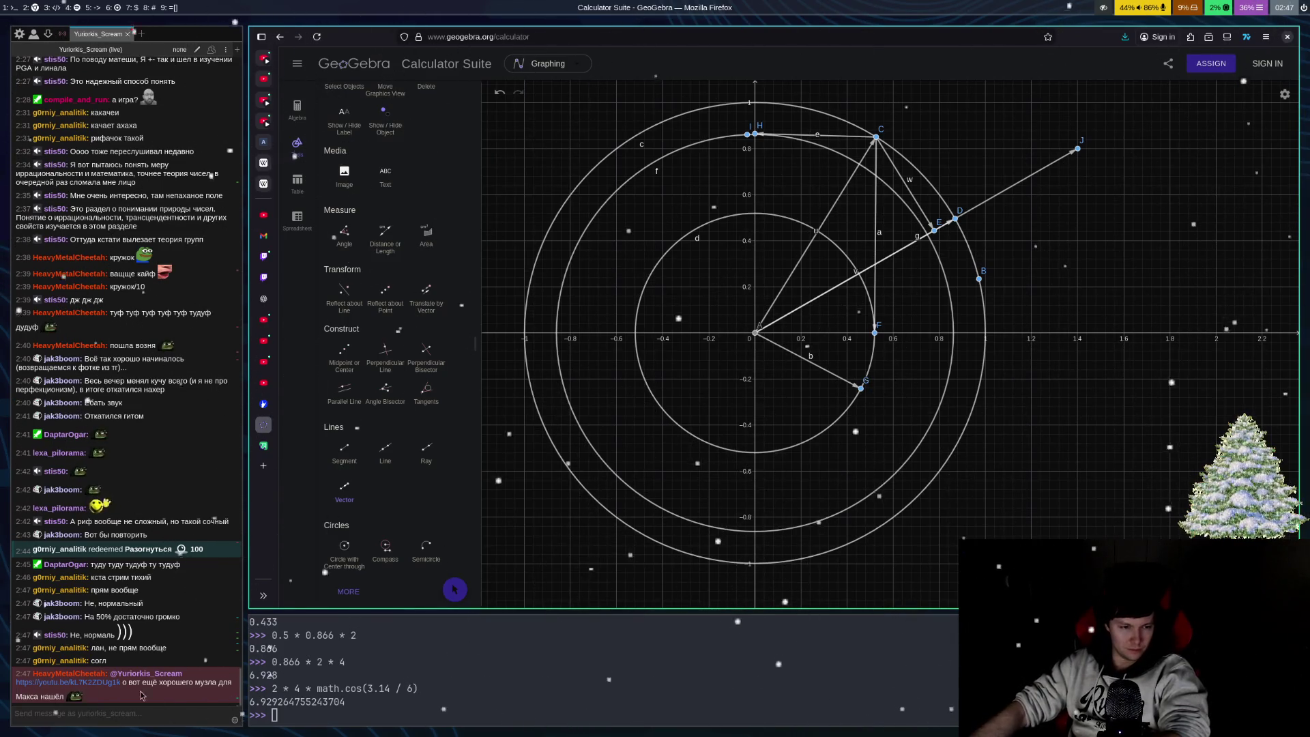
Step: Open the Chatterino chat's link to Sepultura's 'Orgasmatron (Studio Version) (2018 Remaster)' and start playback
click(105, 690)
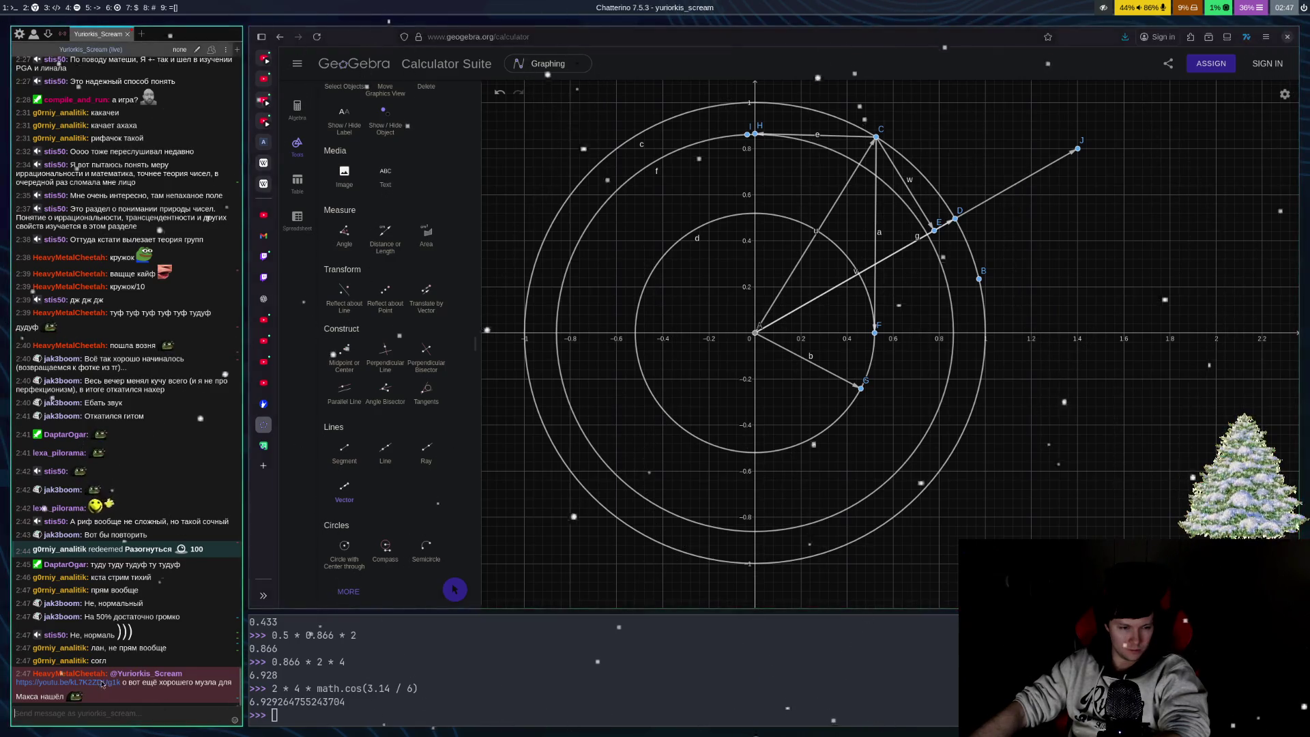
click(104, 685)
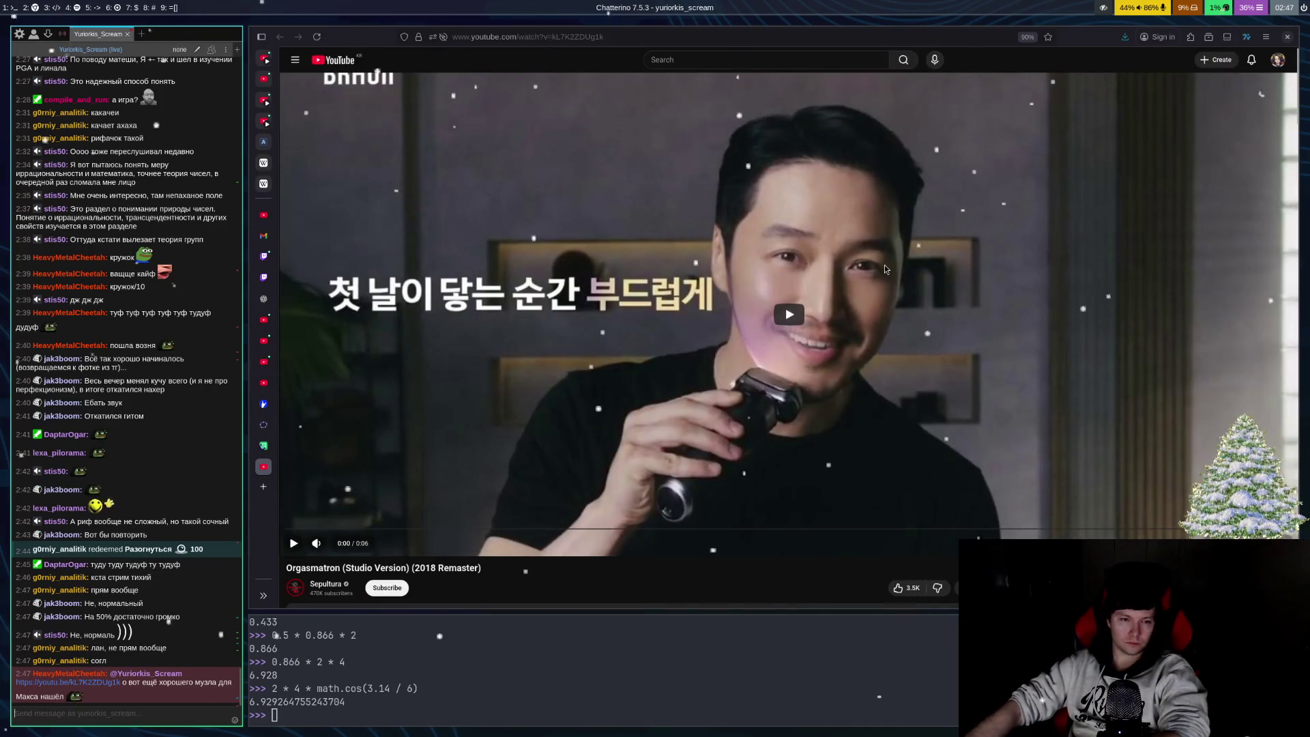
click(906, 294)
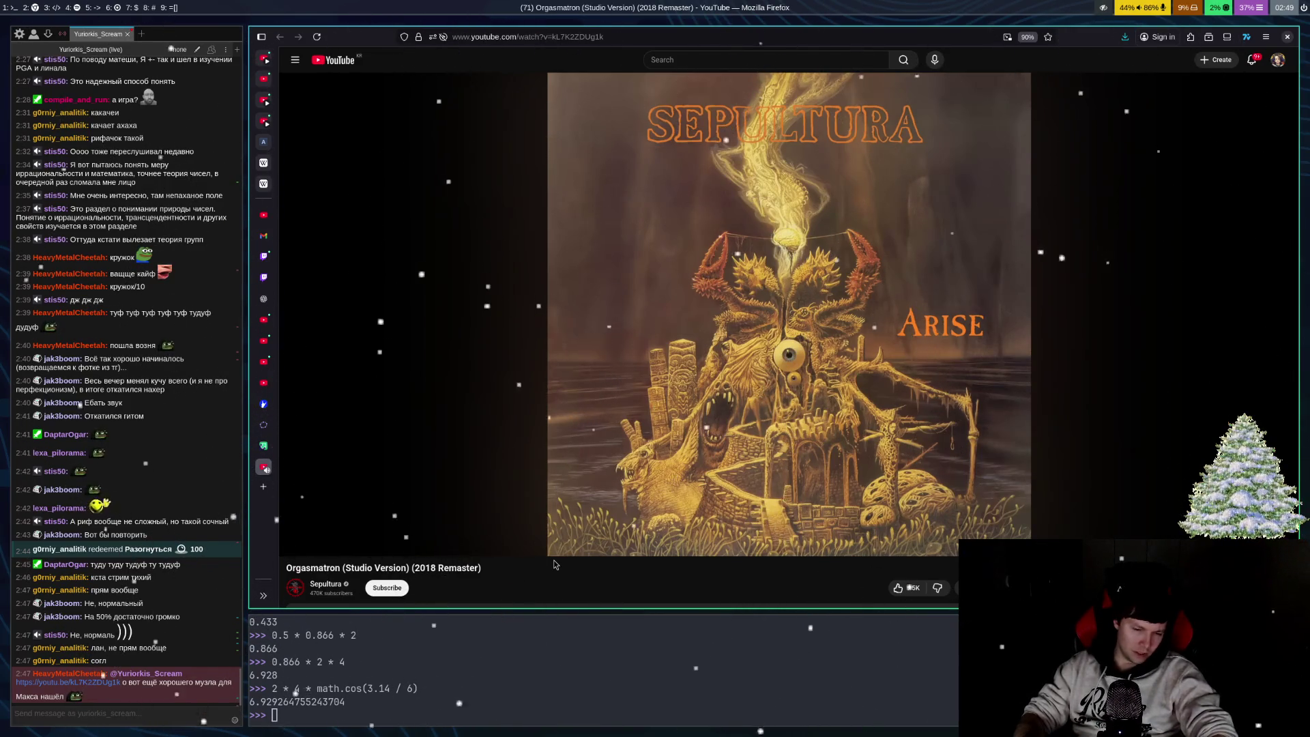
Step: Close the Orgasmatron YouTube tab so Firefox shows the GeoGebra points A–J construction again
key(ctrl+w)
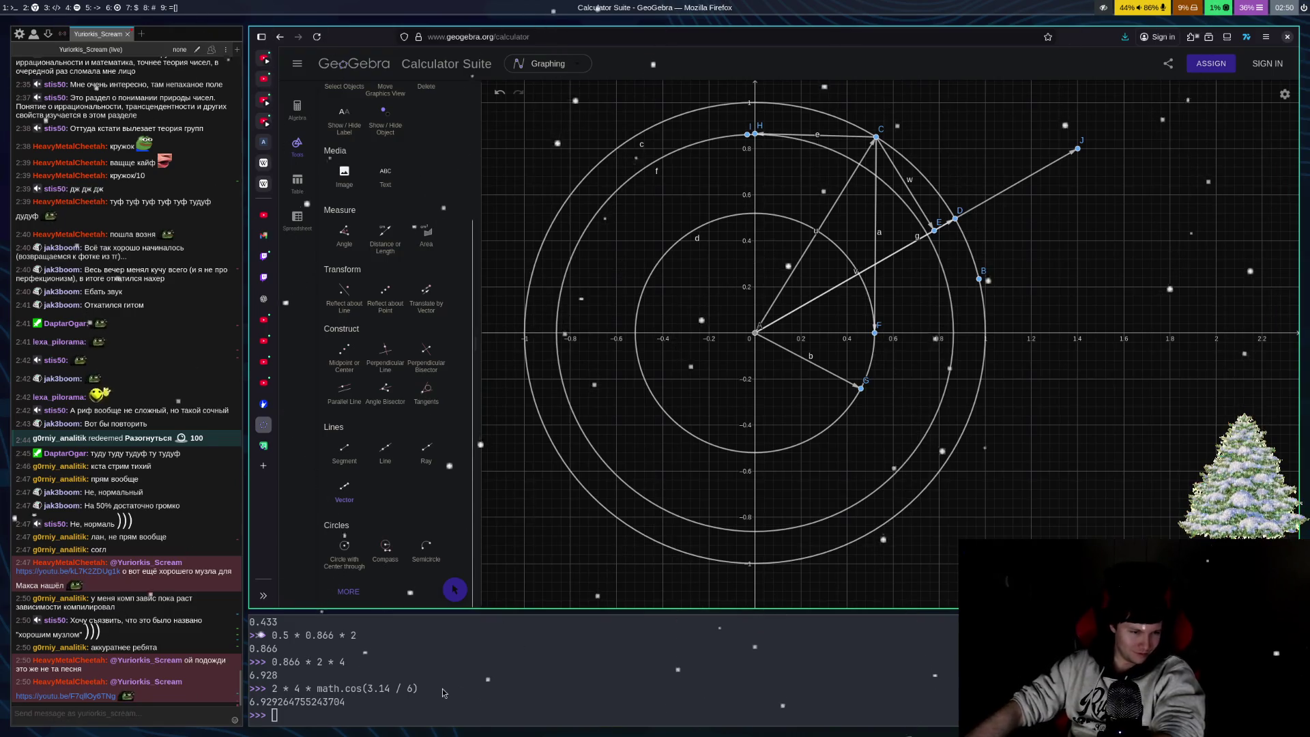
Step: Open the chat's youtu.be link to Sepultura's 'Desperate Cry (2018 Remaster)' and let it play
click(109, 696)
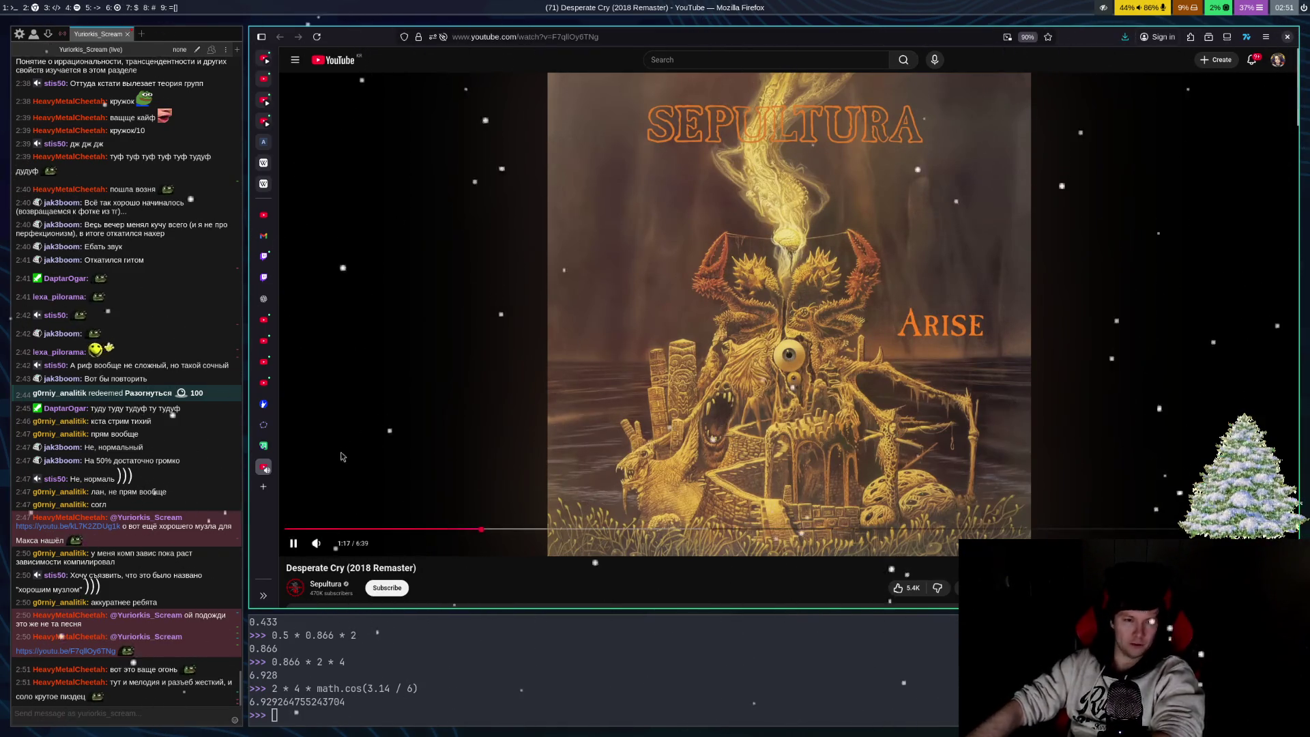
mouse_move(337, 552)
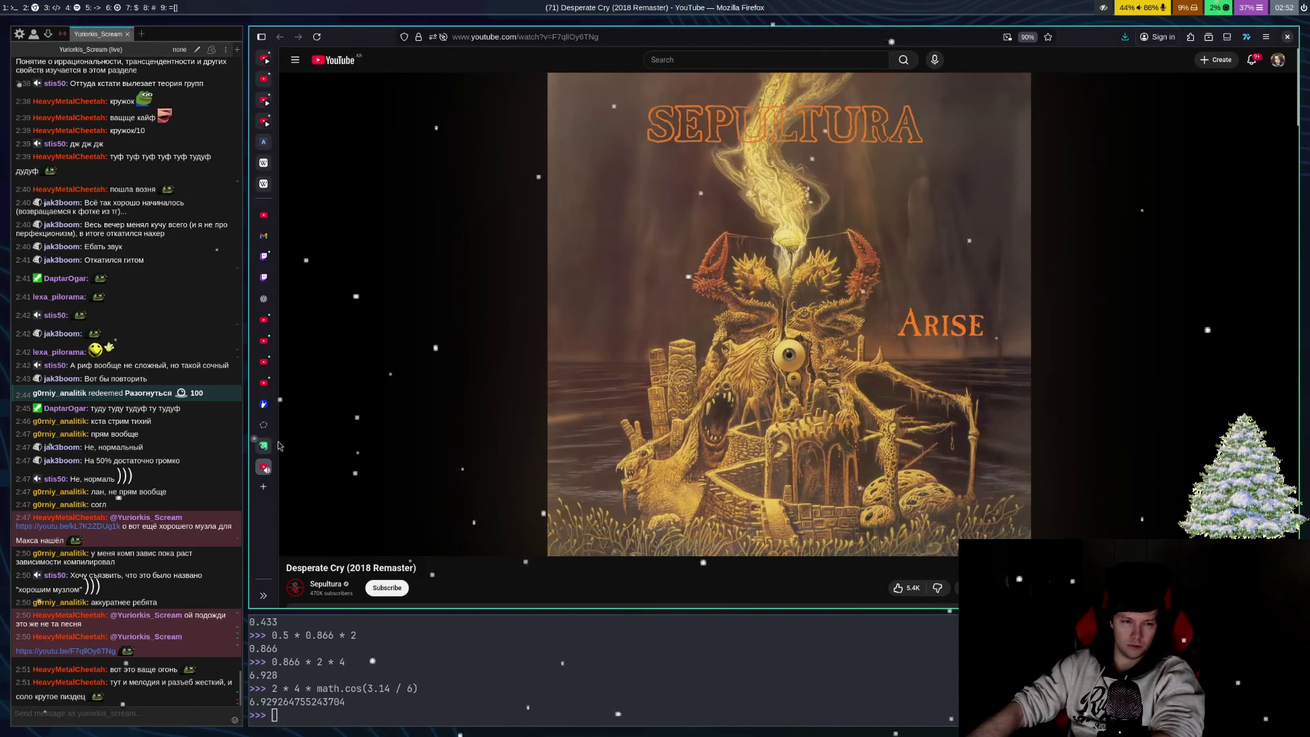
Step: Leave the Desperate Cry video and return to the GeoGebra Calculator Suite tab
mouse_move(276, 407)
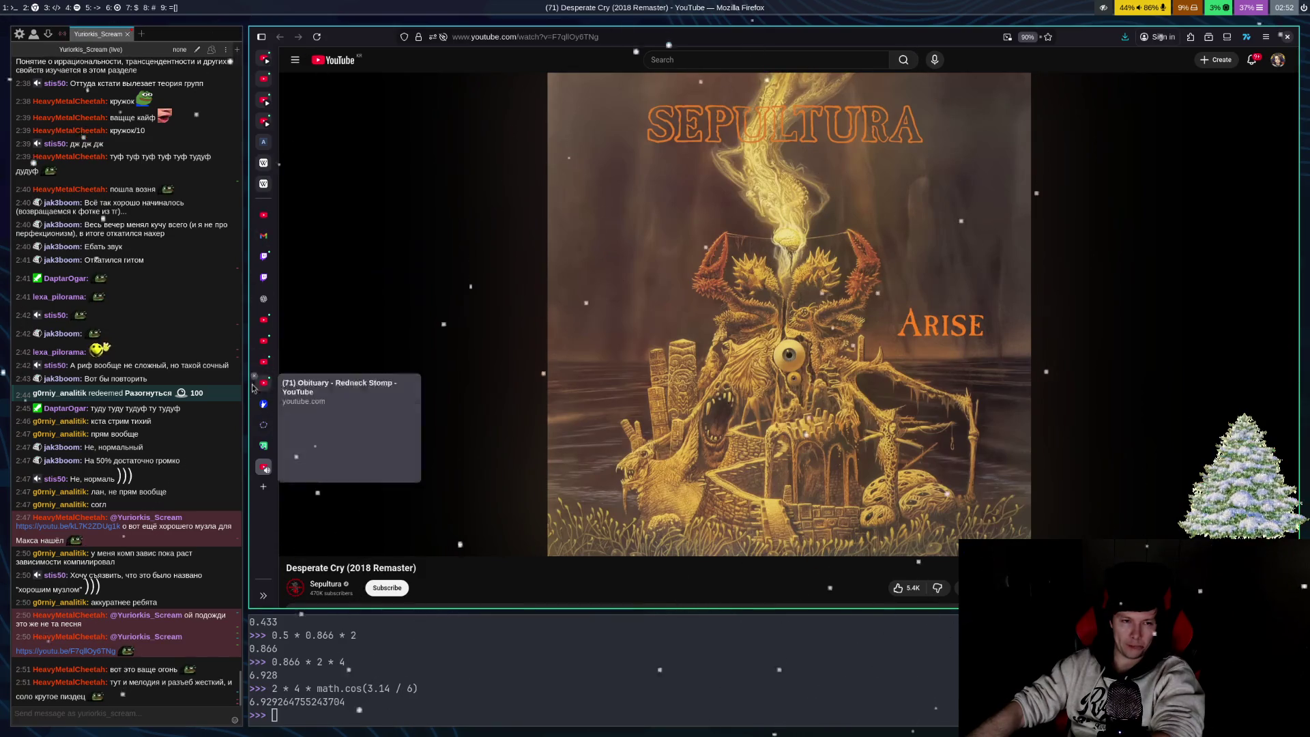
click(271, 429)
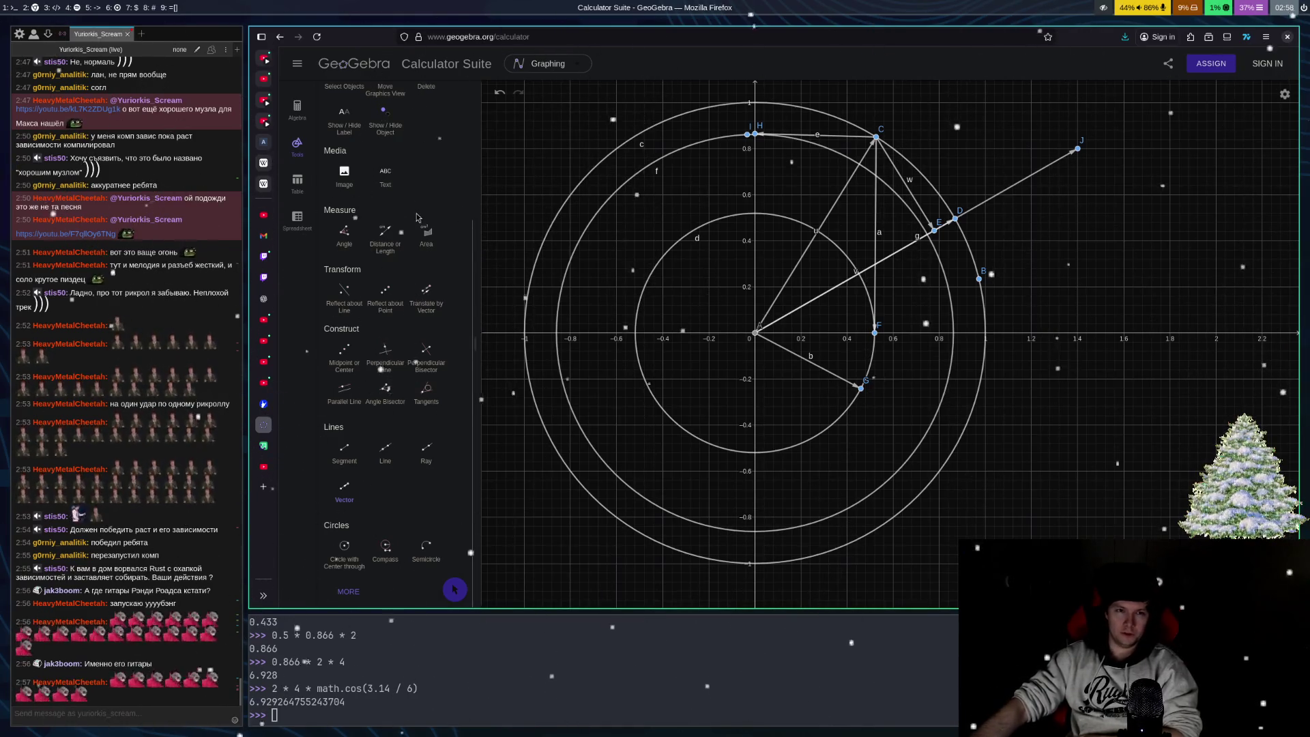
Step: Pick the Move tool and zoom the Graphics view to frame the three concentric circles with points A–J
scroll(513, 230, up, 2)
scroll(428, 215, up, 3)
click(339, 125)
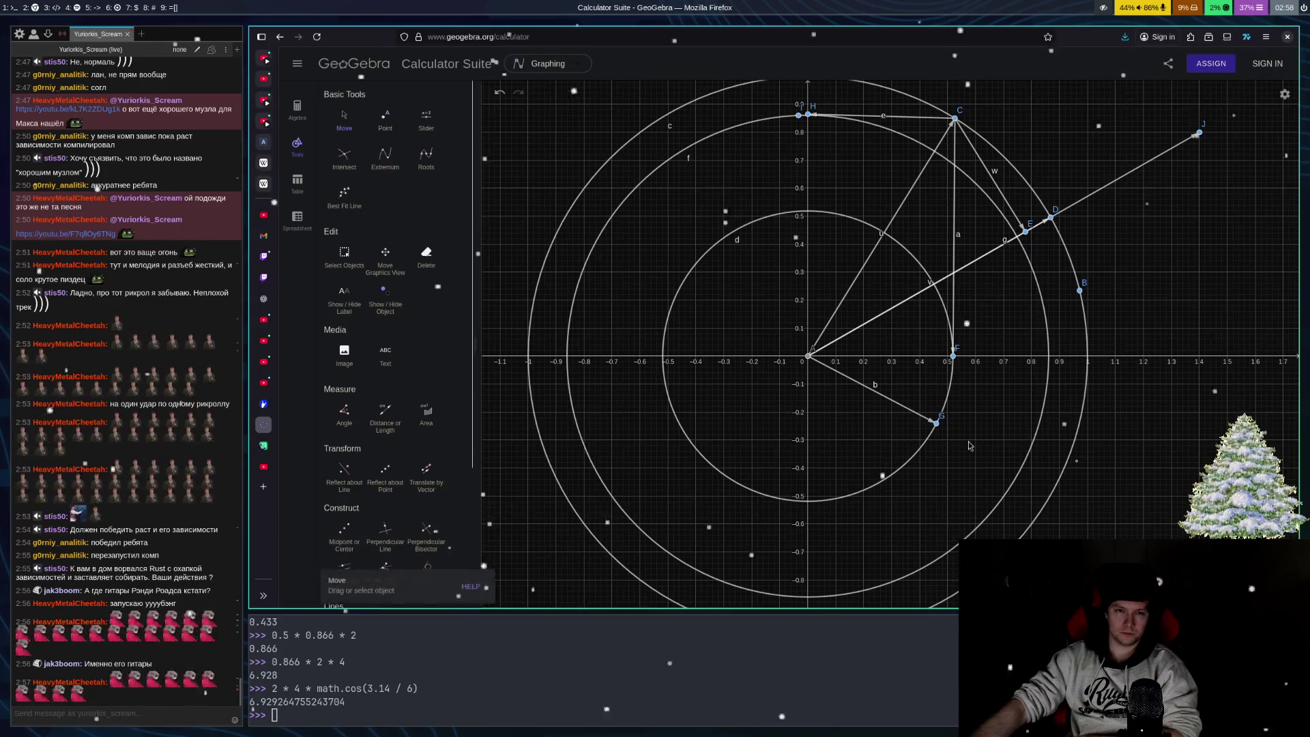
scroll(971, 387, down, 2)
scroll(971, 387, up, 1)
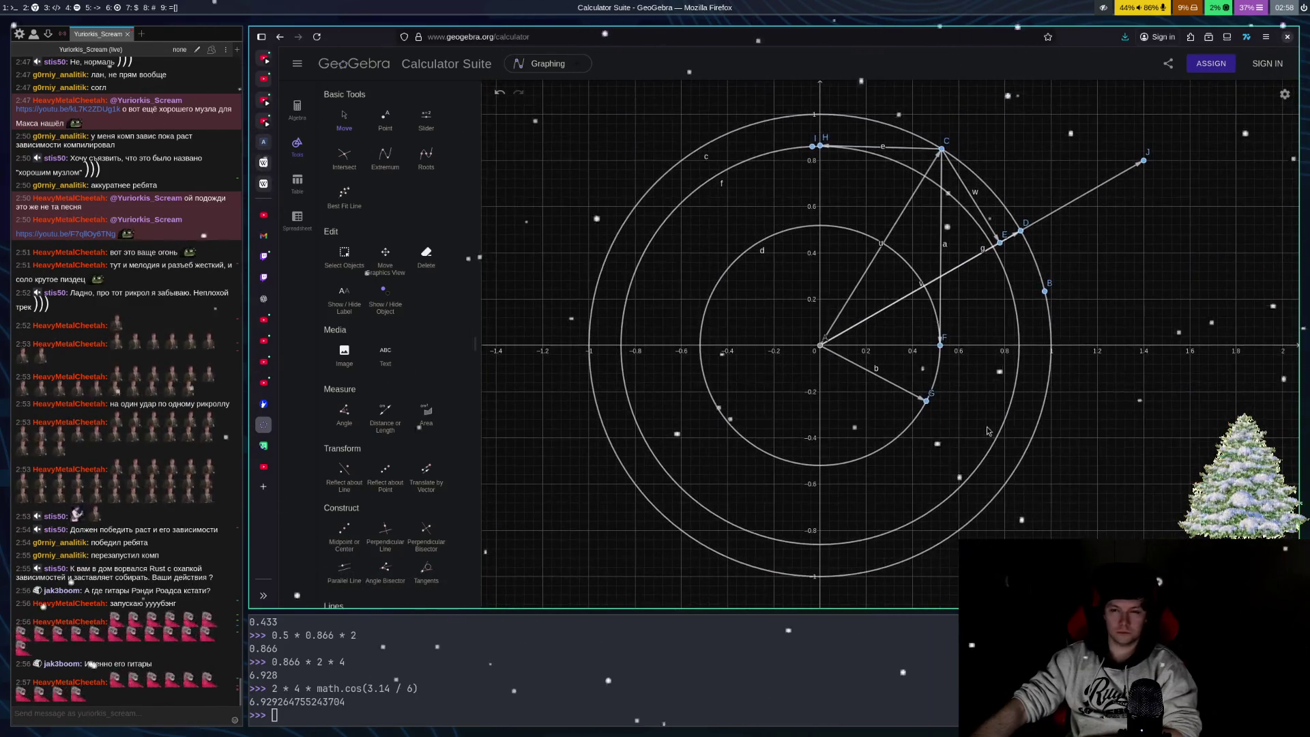
scroll(958, 418, down, 1)
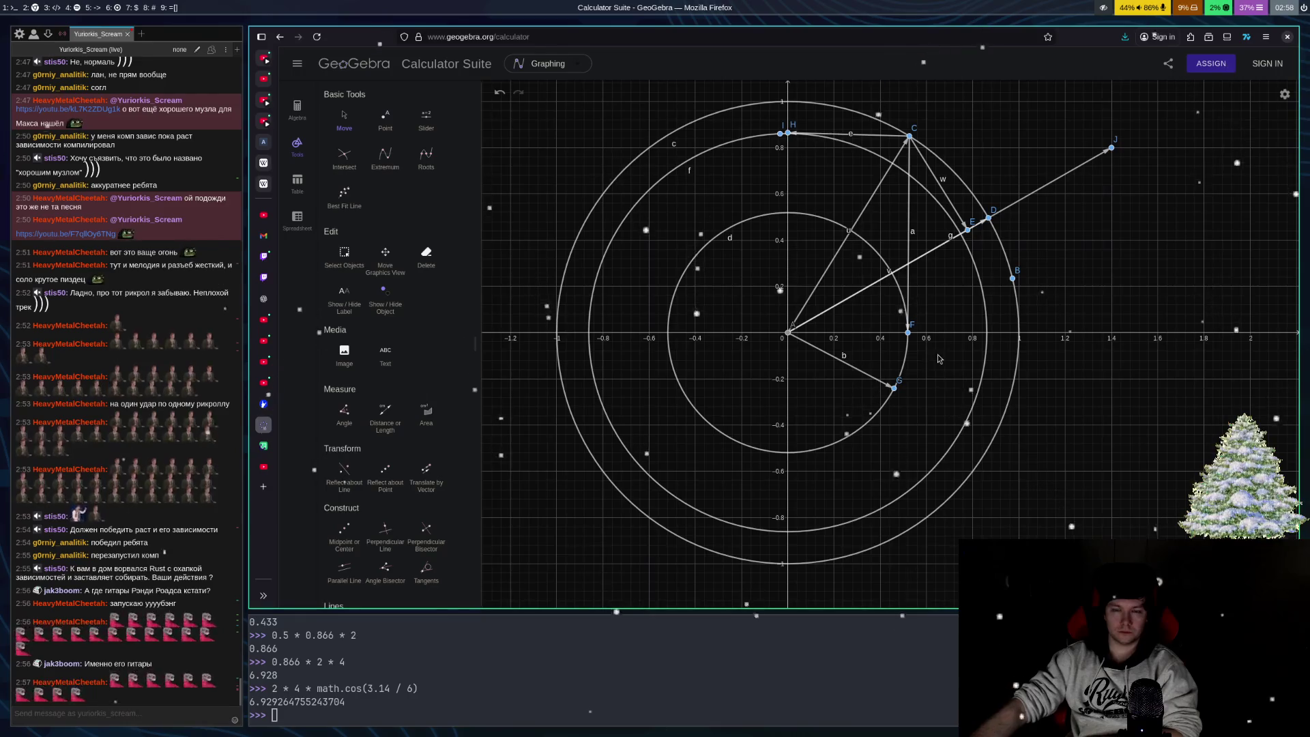